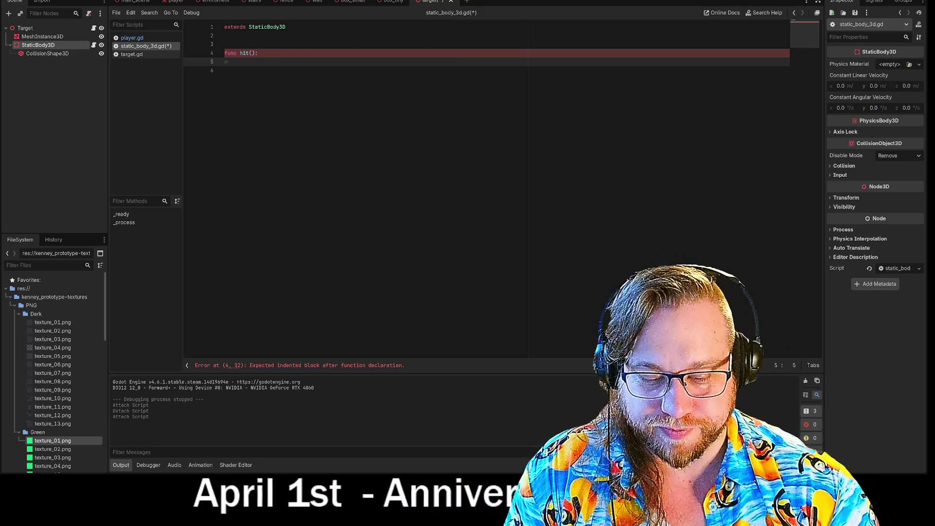
# Step: In hit(), store get_parent_node_3d() in a parent variable and call parent.hit()
pyautogui.write('var')
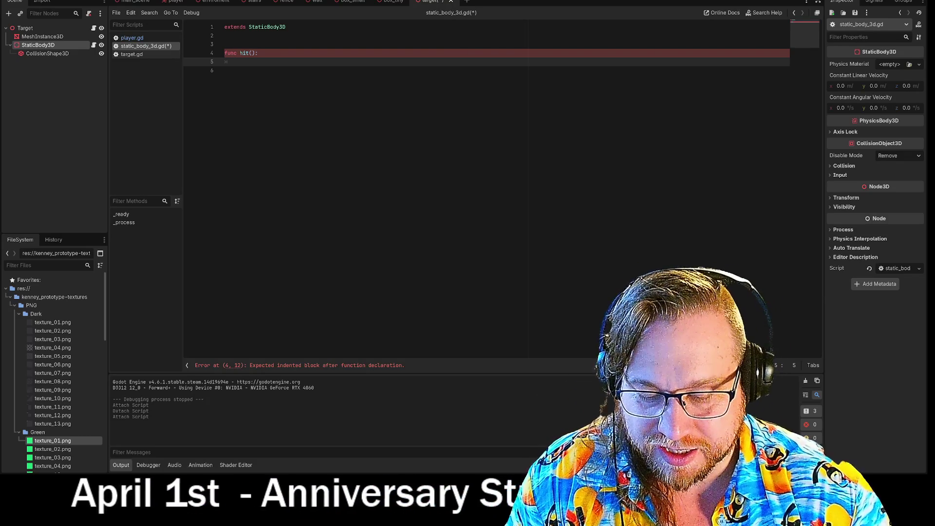
pyautogui.write(' parent')
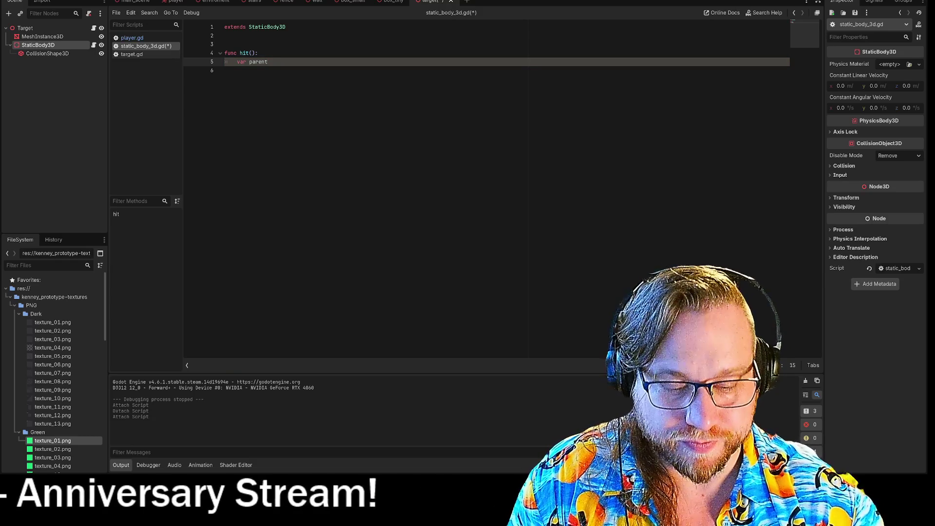
pyautogui.write(' = get_parent_node_3d(')
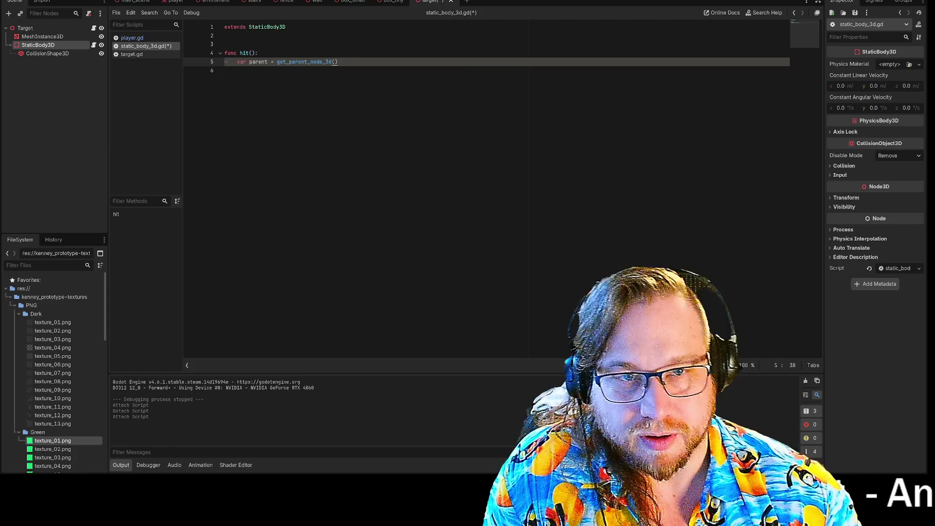
pyautogui.press('Return')
pyautogui.write('parent')
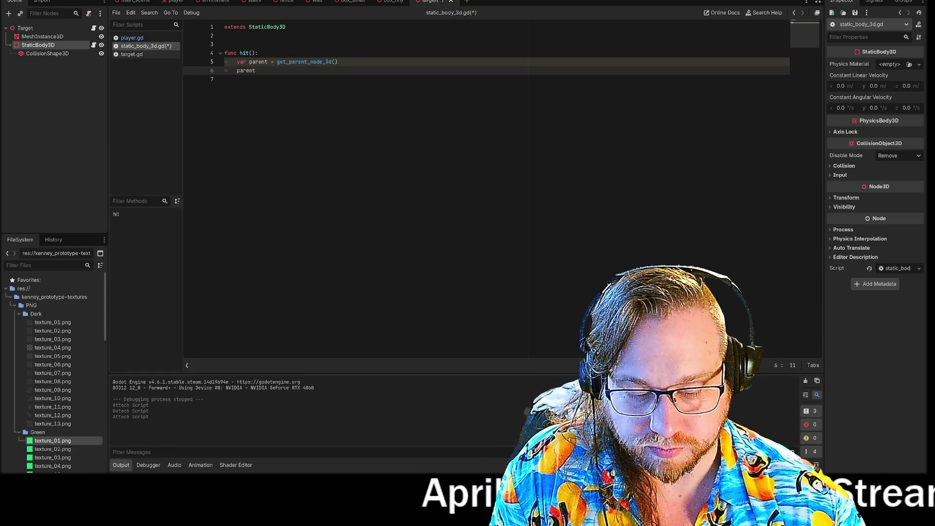
pyautogui.write('.hit()')
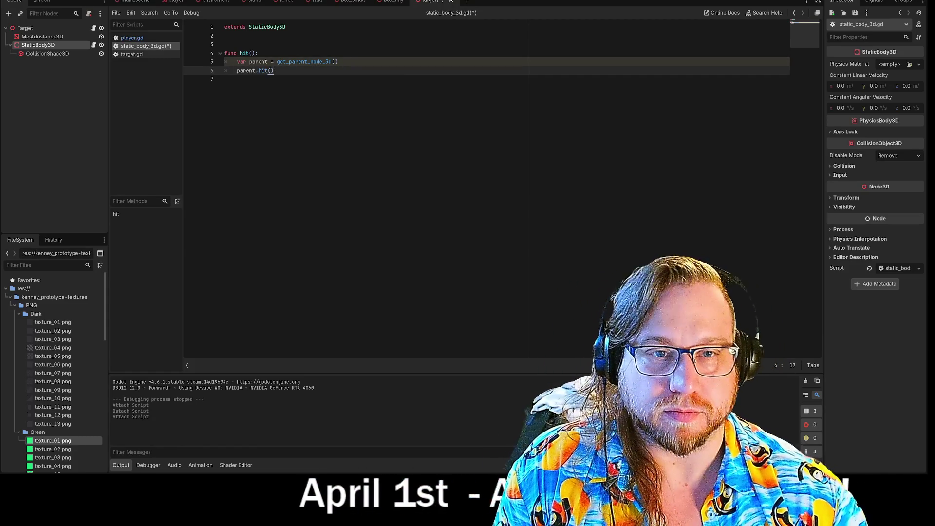
pyautogui.click(225, 79)
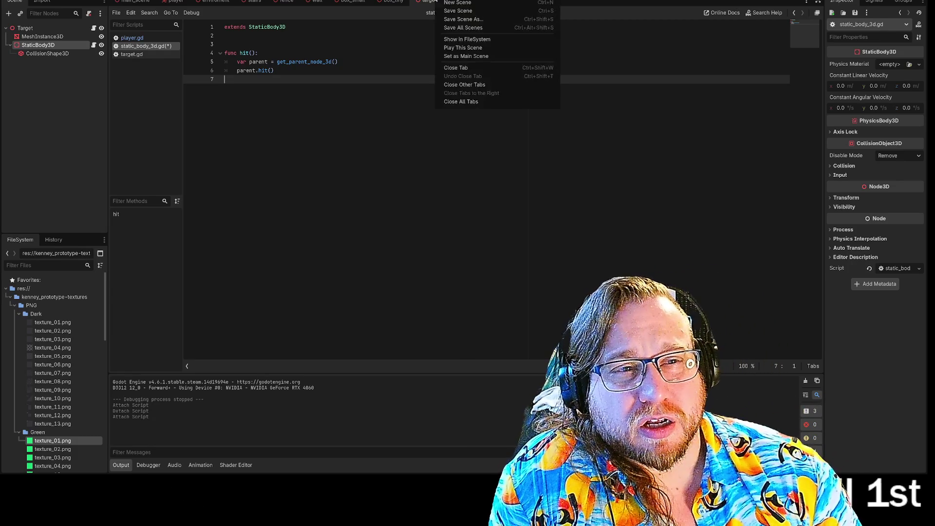
# Step: Save static_body_3d.gd with a trailing blank line and run the project with F5
pyautogui.click(454, 18)
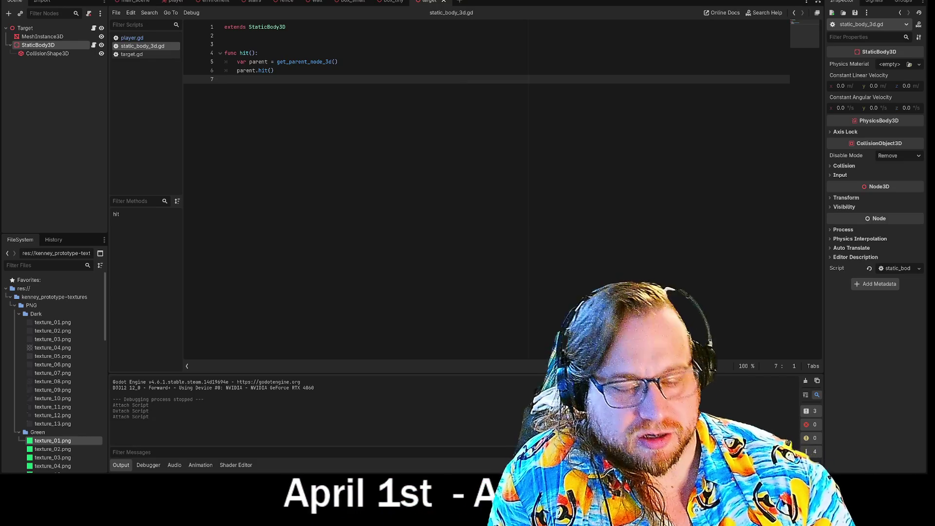
pyautogui.press('Return')
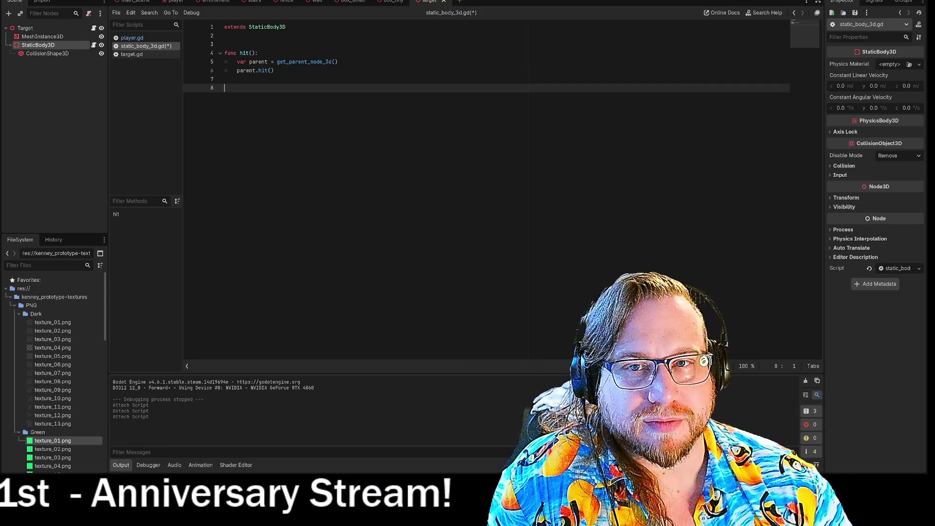
pyautogui.press('F5')
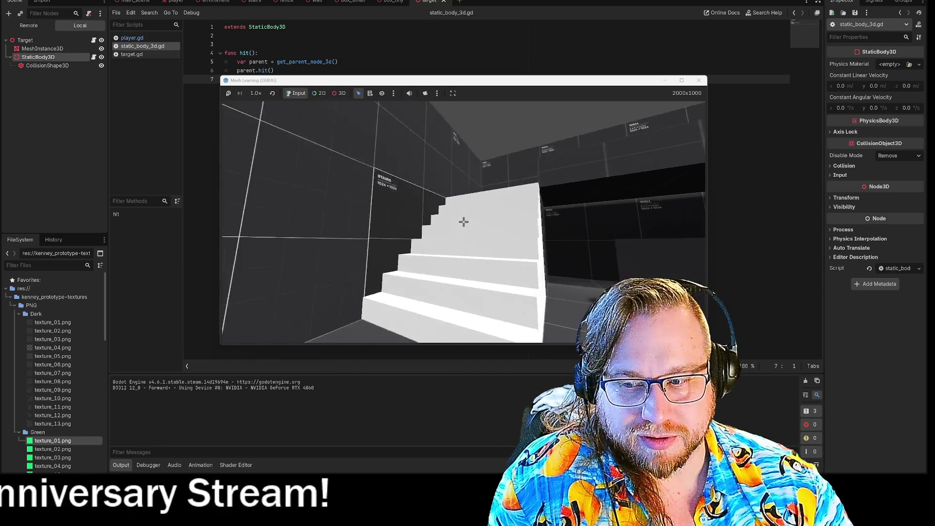
# Step: Turn the in-game view toward the three target discs, then close the game window
pyautogui.press('w')
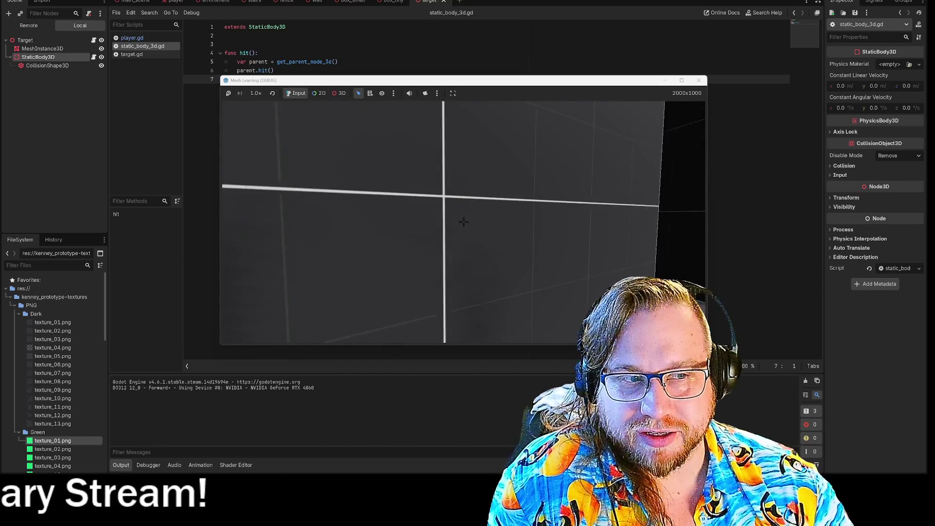
pyautogui.press('w')
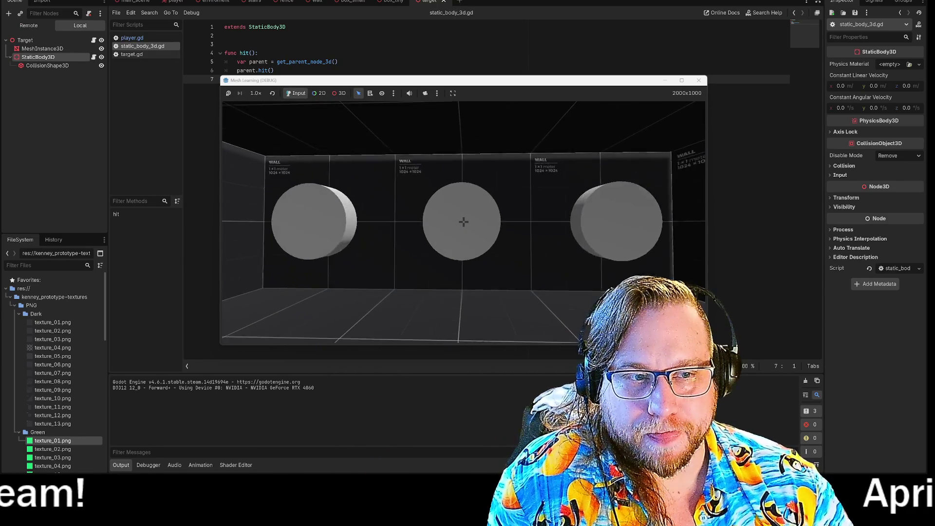
pyautogui.press('s')
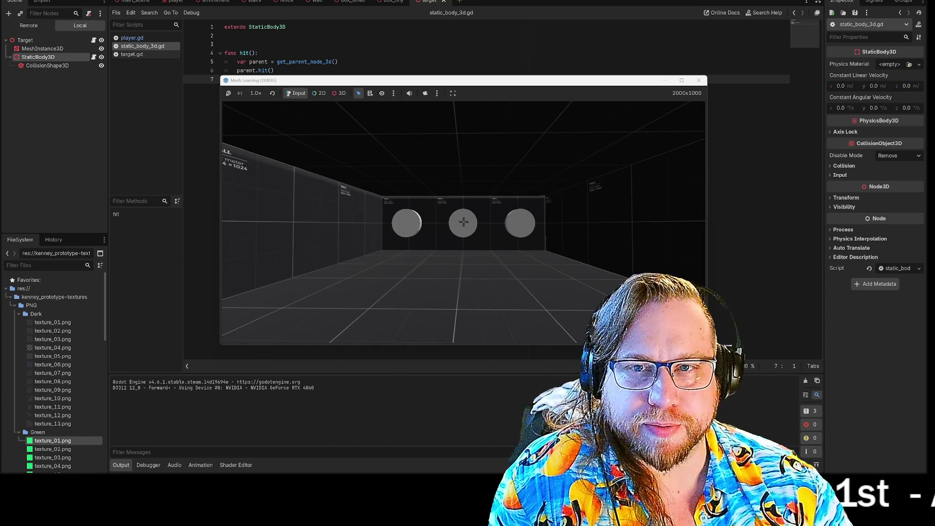
pyautogui.click(698, 80)
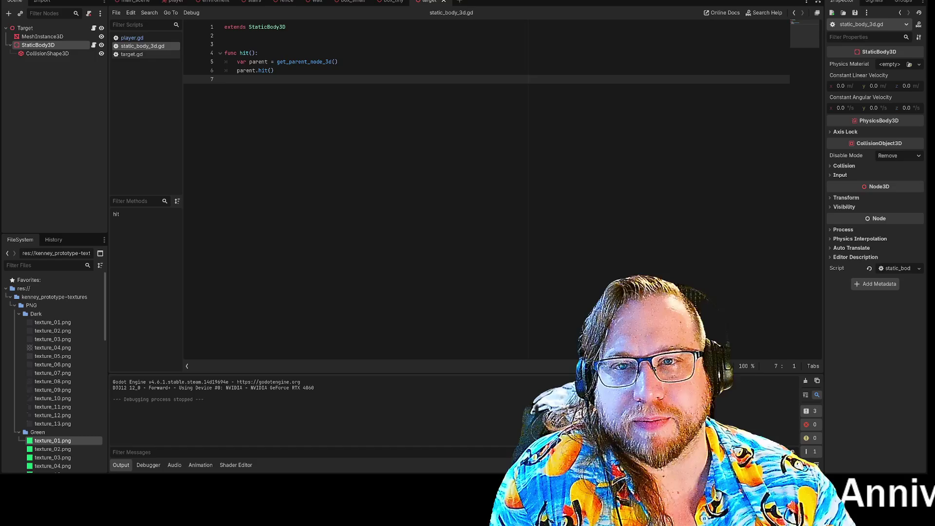
# Step: In the player scene's 3D view, set the RayCast3D's Target Position Y to -100
pyautogui.click(141, 4)
pyautogui.click(177, 3)
pyautogui.click(43, 87)
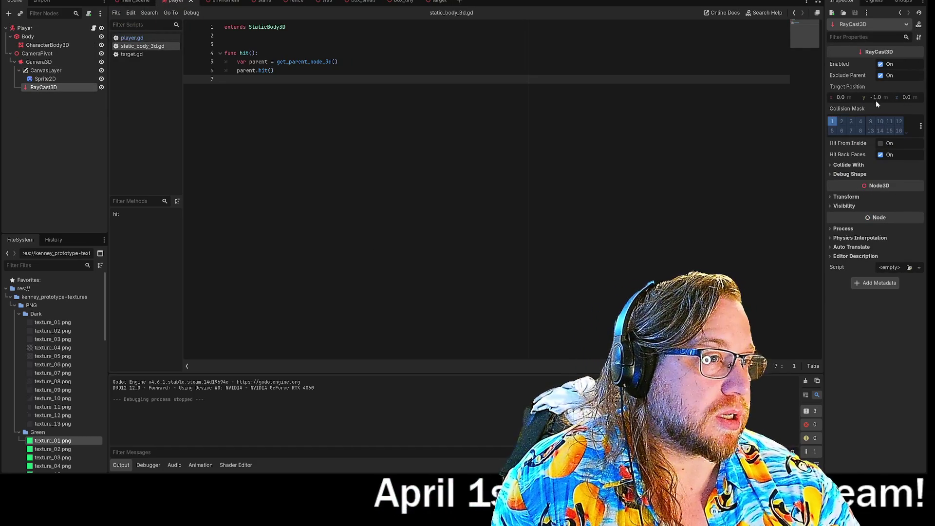
pyautogui.hotkey('ctrl', 'F2')
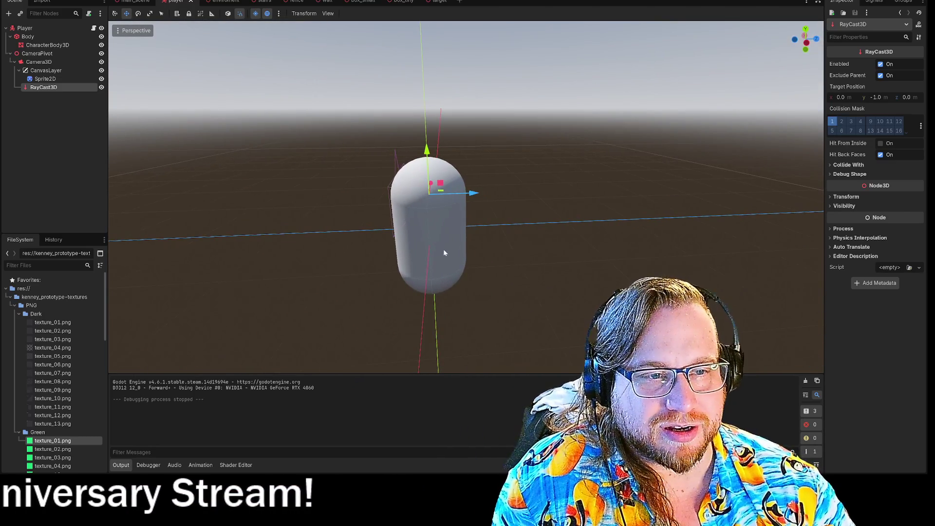
pyautogui.press('g')
pyautogui.press('Escape')
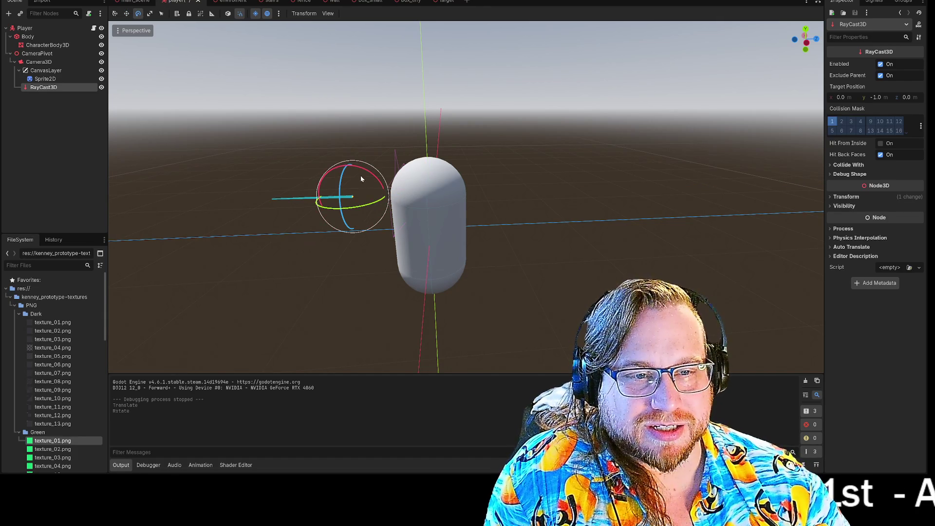
pyautogui.press('w')
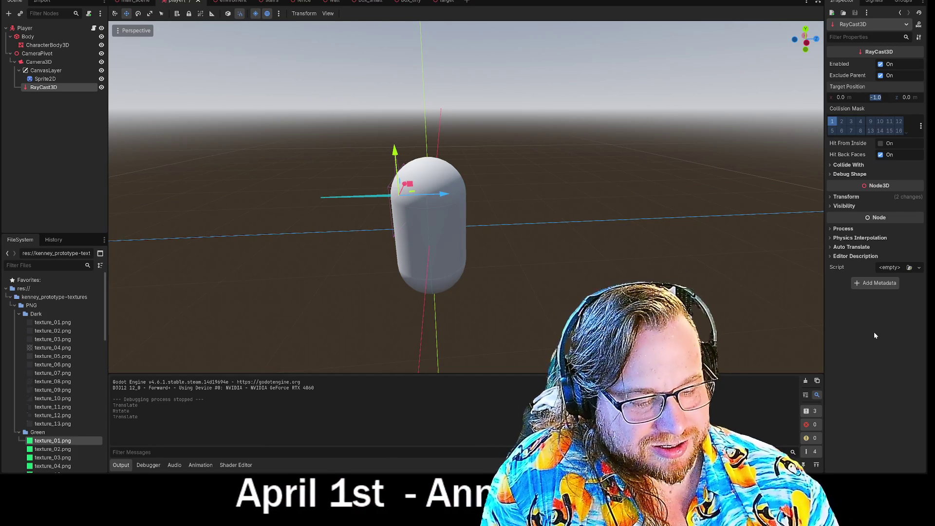
pyautogui.write('-')
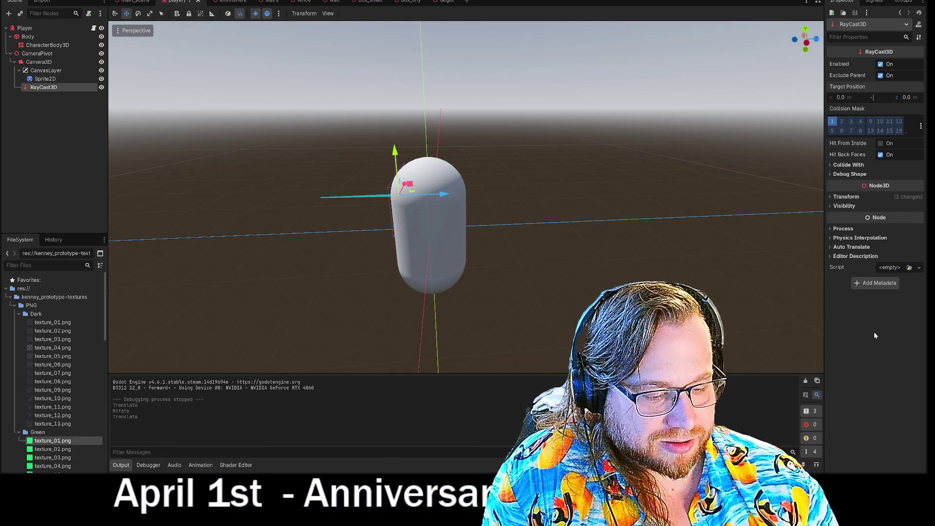
pyautogui.write('100')
pyautogui.press('Return')
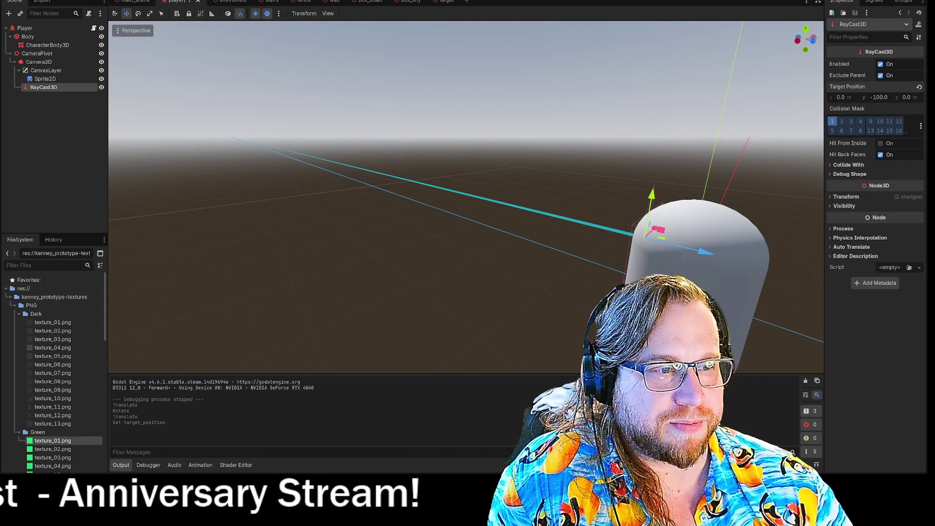
# Step: Run the game, walk down the corridor to the three targets, then stop it with F8
pyautogui.press('F5')
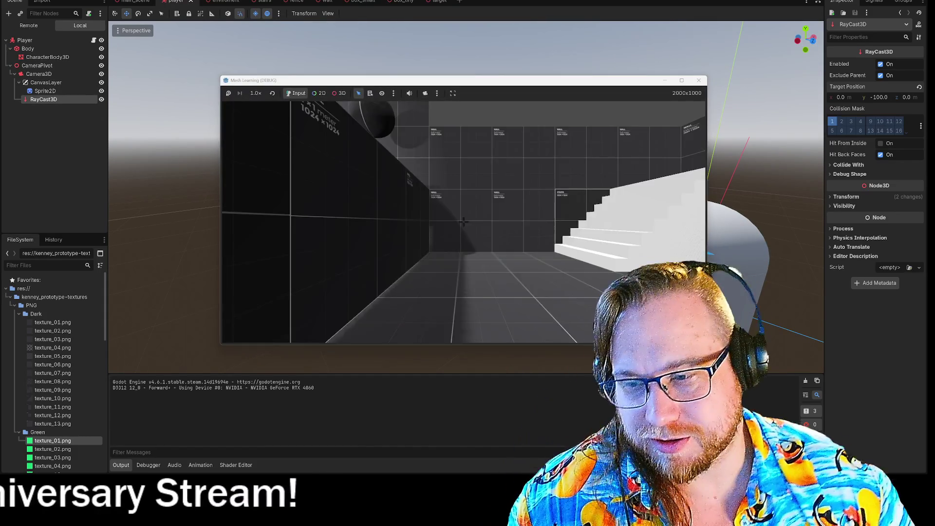
pyautogui.press('w')
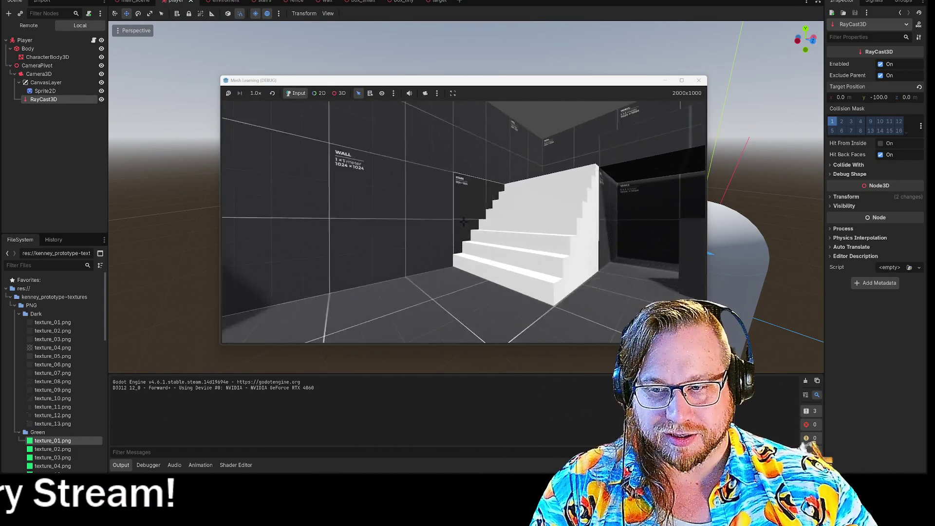
pyautogui.moveTo(463, 221)
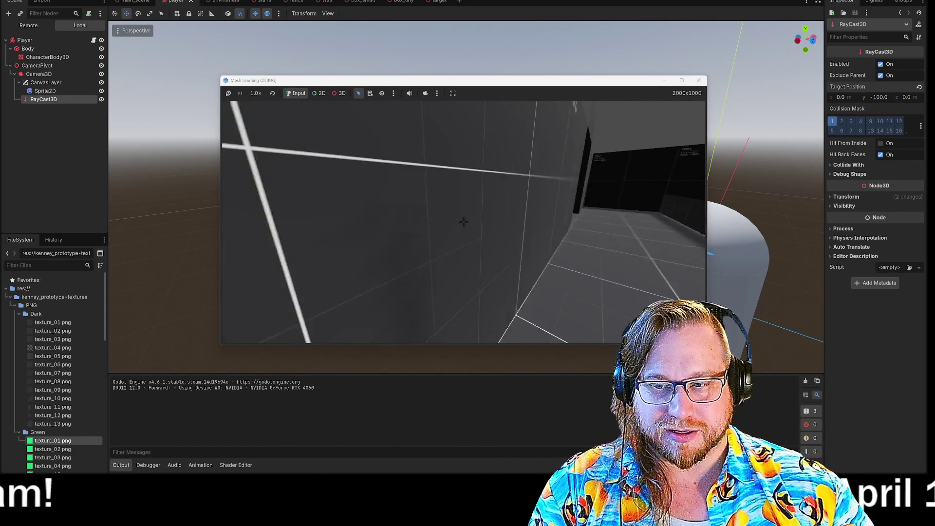
pyautogui.press('w')
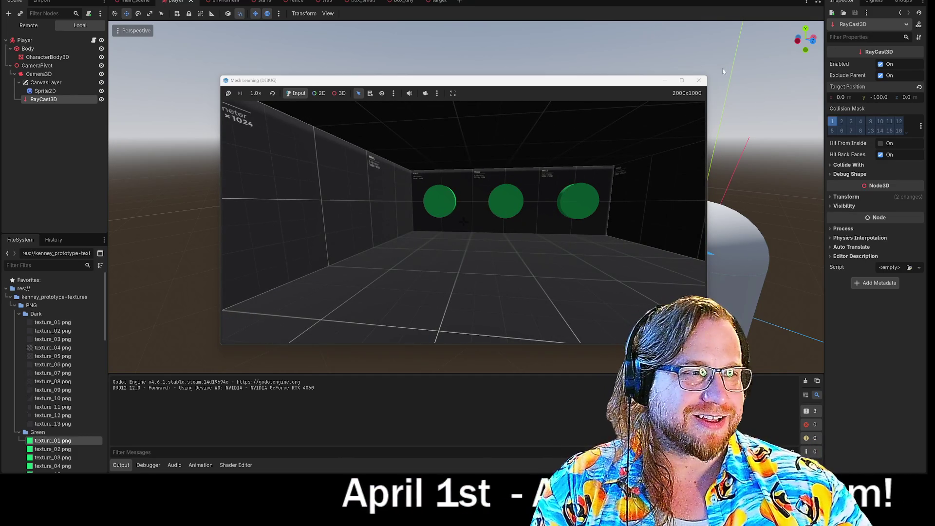
pyautogui.press('F8')
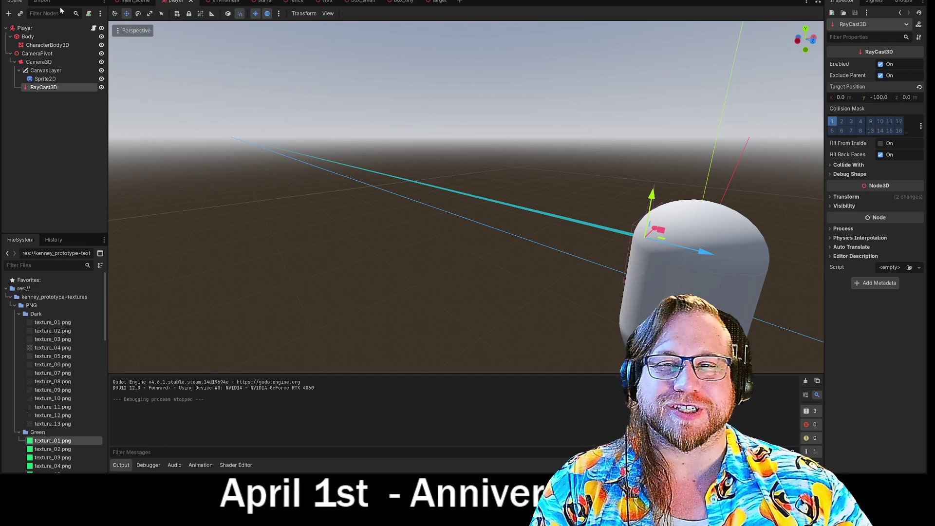
# Step: Enable Local to Scene on the target MeshInstance3D's disc material, then save and run with F5
pyautogui.click(429, 2)
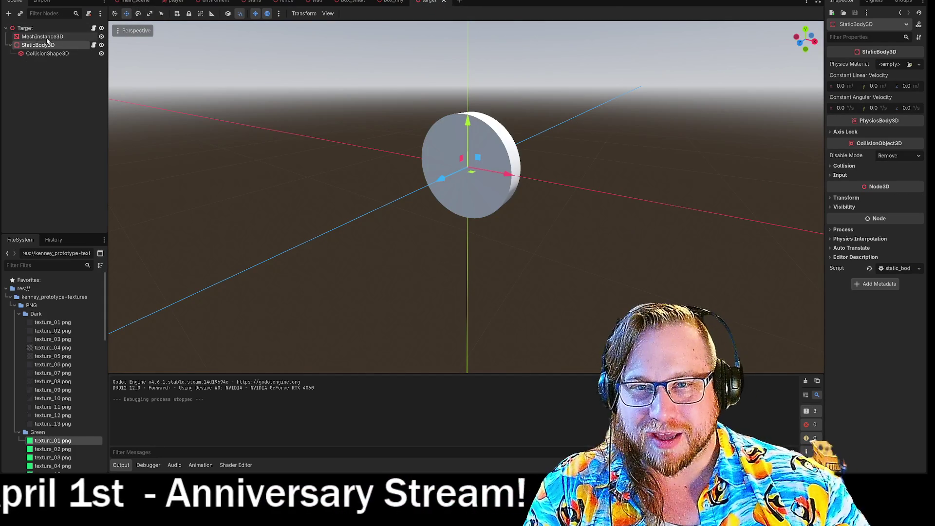
pyautogui.click(29, 28)
pyautogui.click(43, 36)
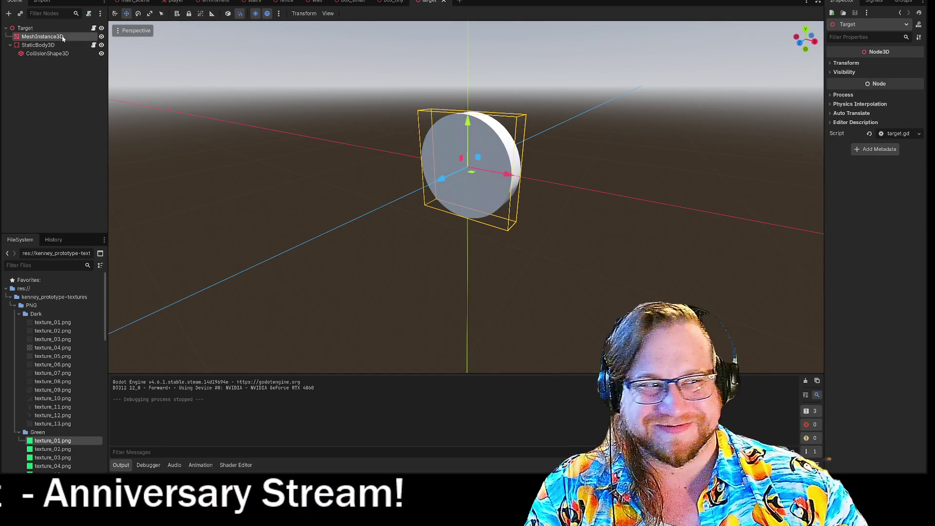
pyautogui.scroll(-3, 893, 323)
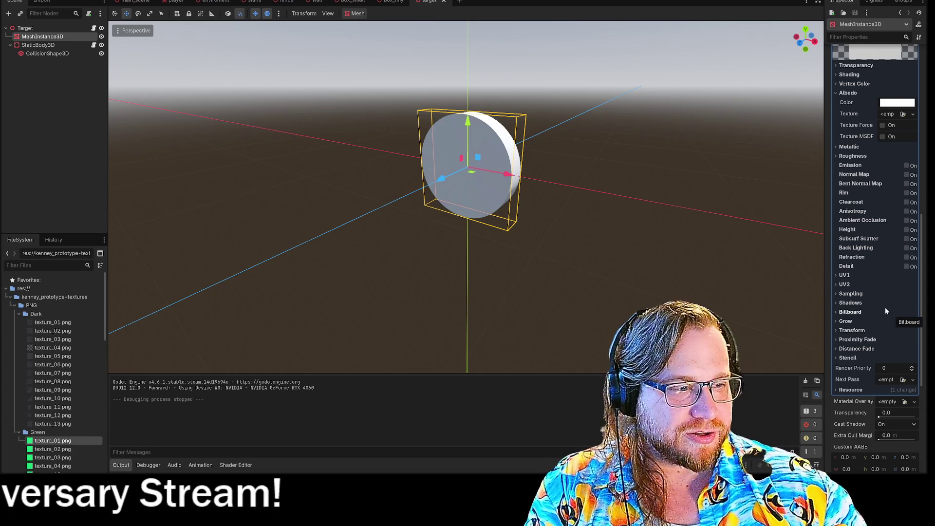
pyautogui.scroll(-6, 886, 310)
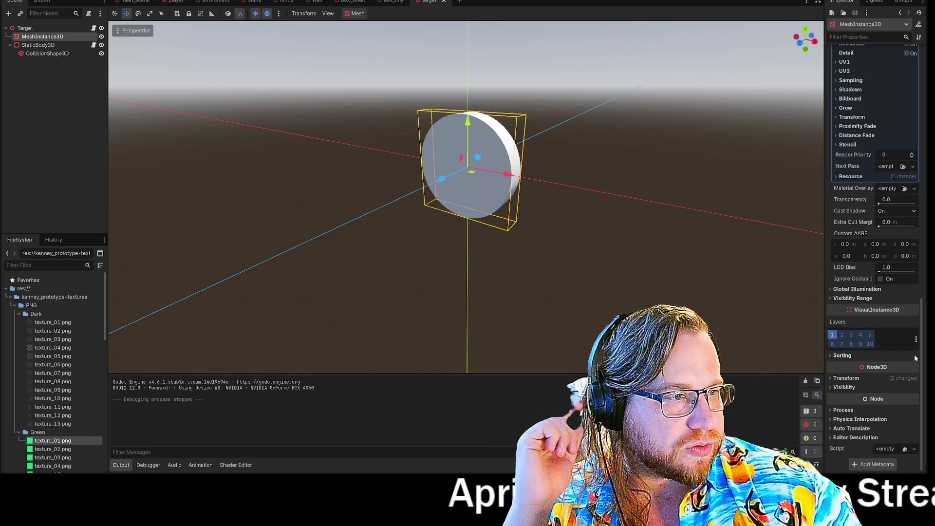
pyautogui.scroll(3, 898, 246)
pyautogui.click(838, 231)
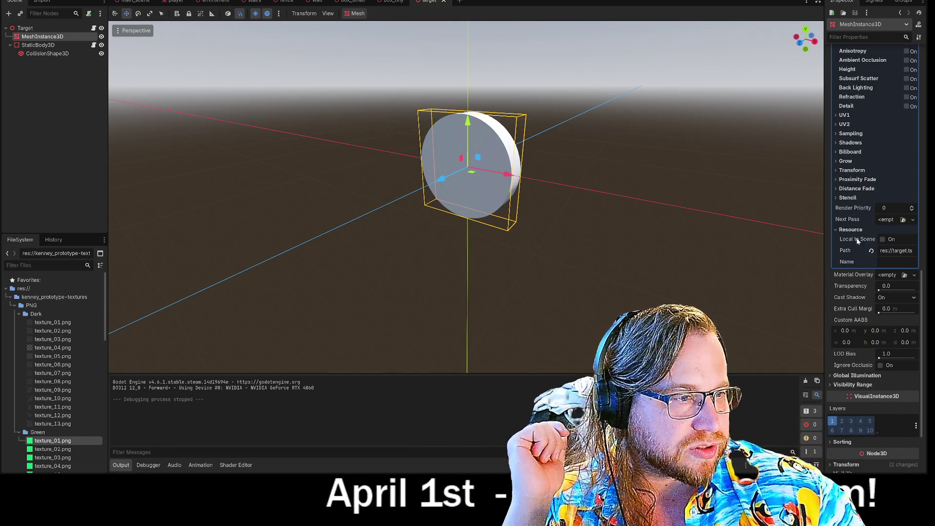
pyautogui.click(882, 239)
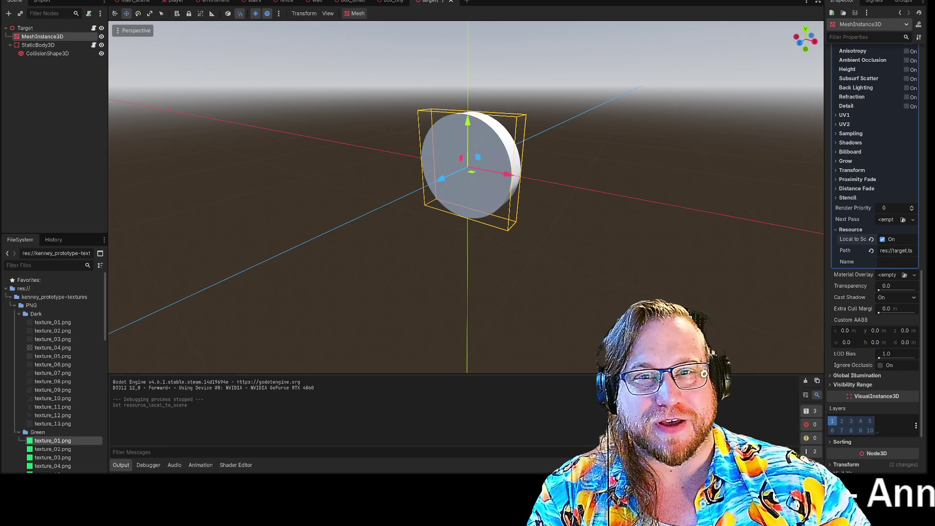
pyautogui.press('F5')
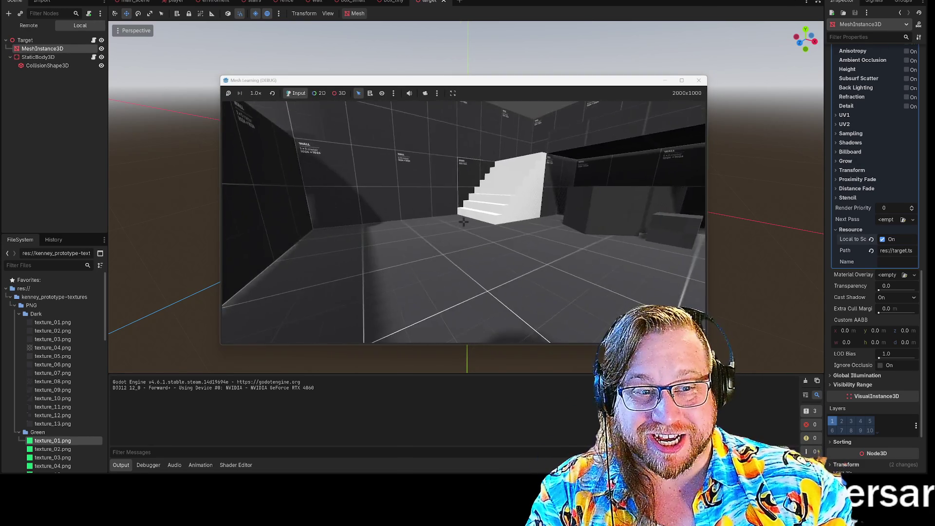
# Step: Walk to the targets, shoot the middle disc and then the two grey ones, and close the game
pyautogui.press('w')
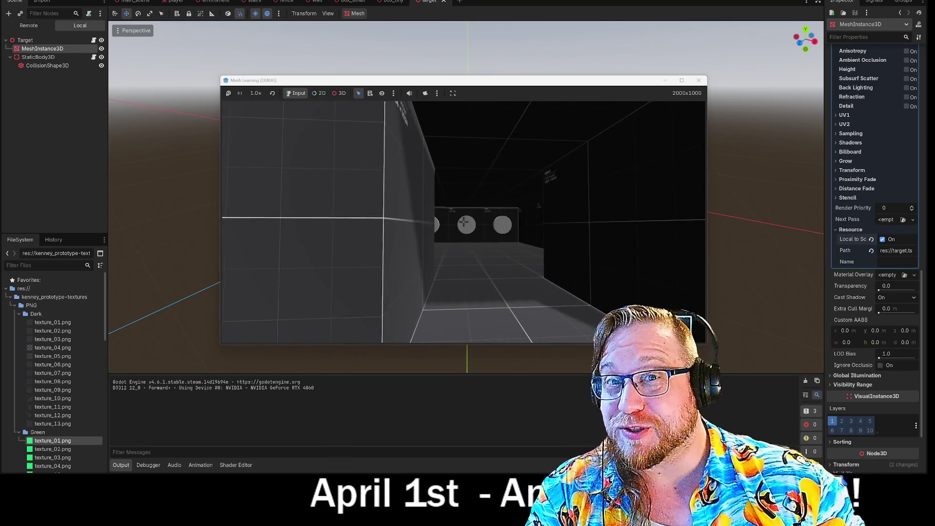
pyautogui.press('w')
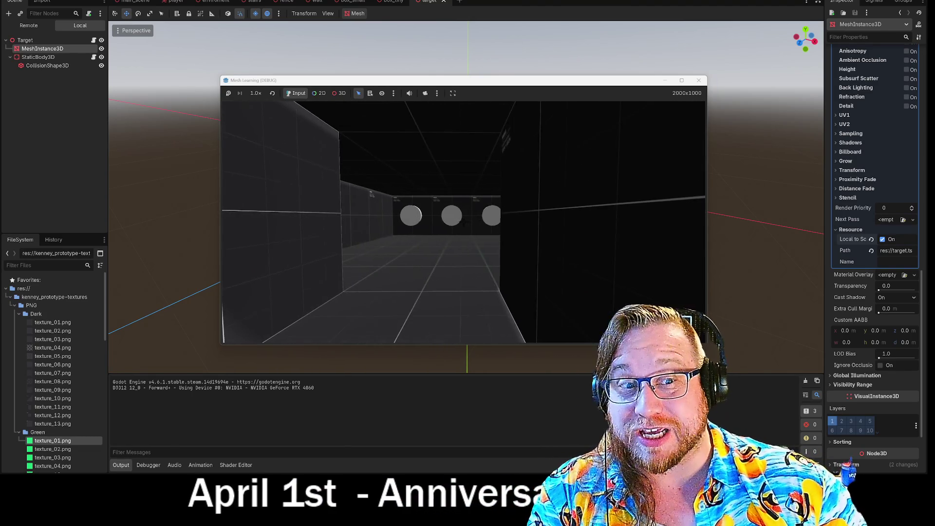
pyautogui.click(463, 222)
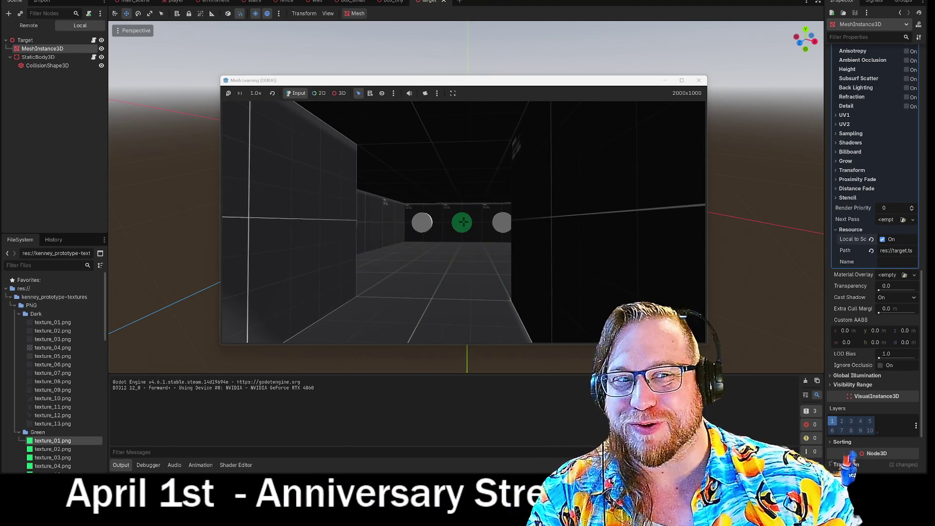
pyautogui.press('w')
pyautogui.click(463, 222)
pyautogui.click(463, 222)
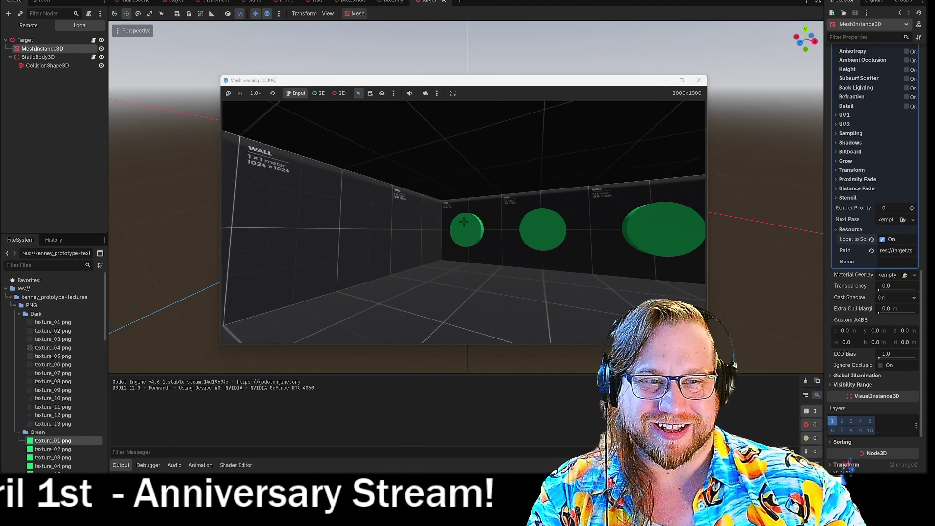
pyautogui.press('w')
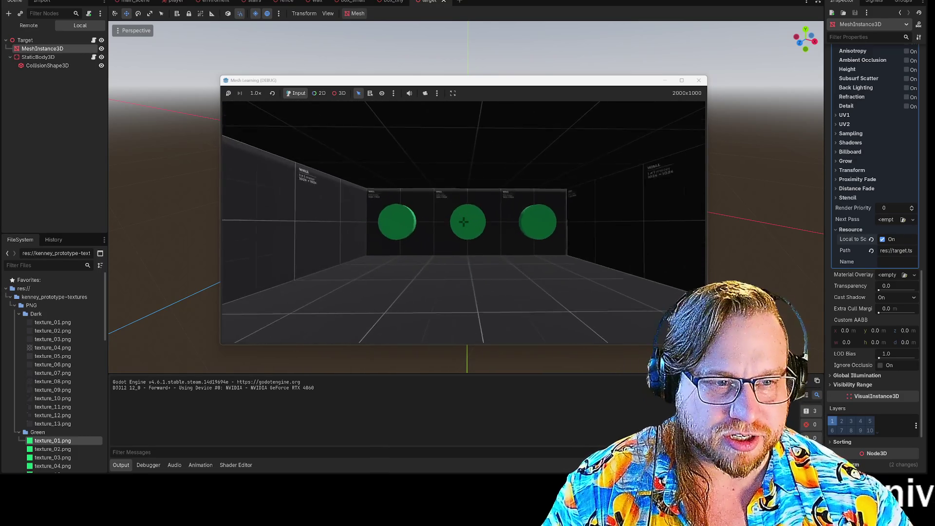
pyautogui.press('F5')
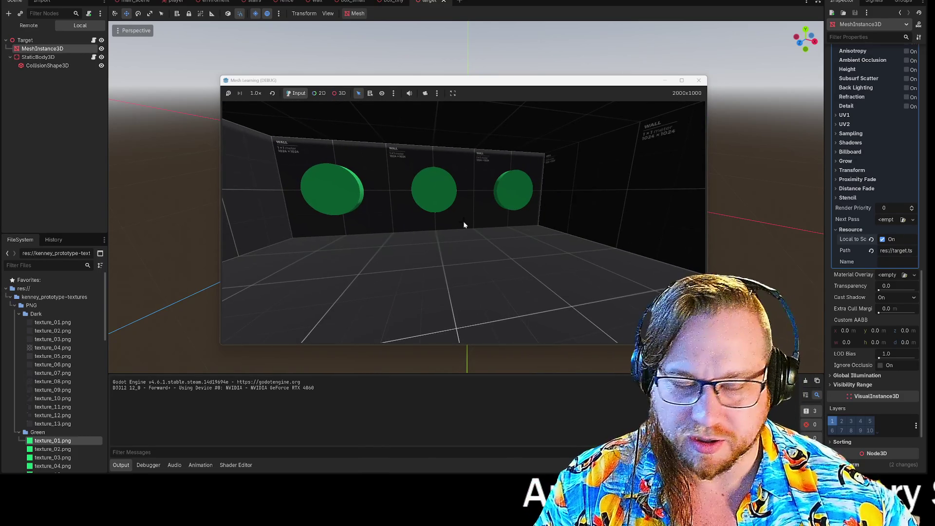
pyautogui.click(700, 81)
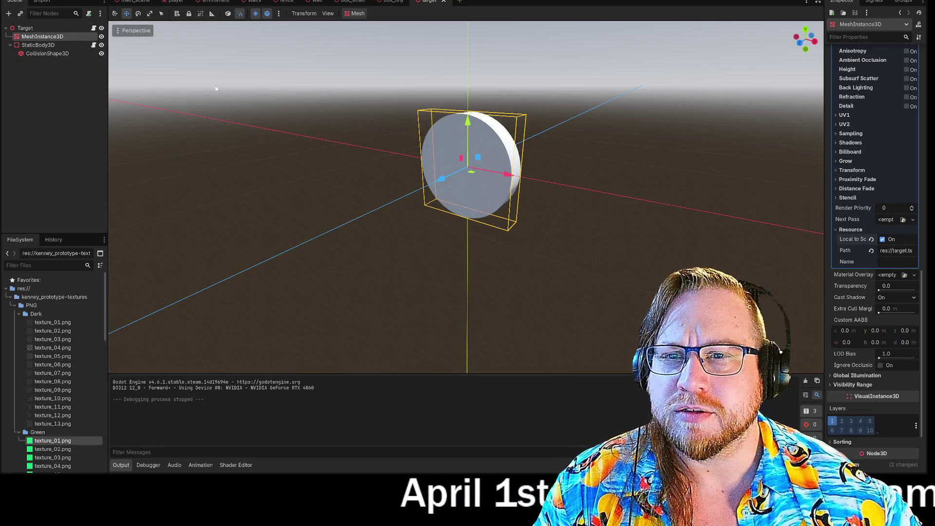
# Step: Select StaticBody3D and open its attached static_body_3d.gd script
pyautogui.click(38, 44)
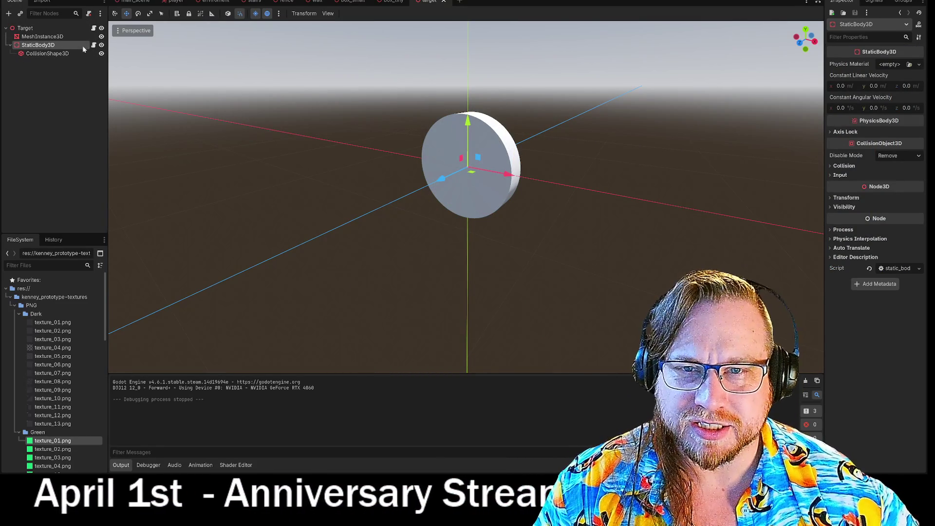
pyautogui.click(94, 45)
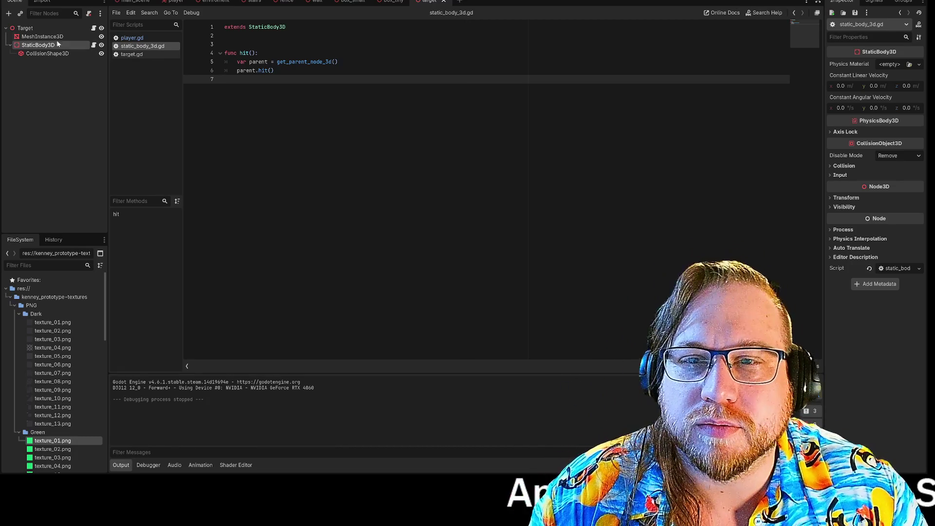
# Step: Select the Target root node and open its target.gd script
pyautogui.click(25, 27)
pyautogui.click(93, 28)
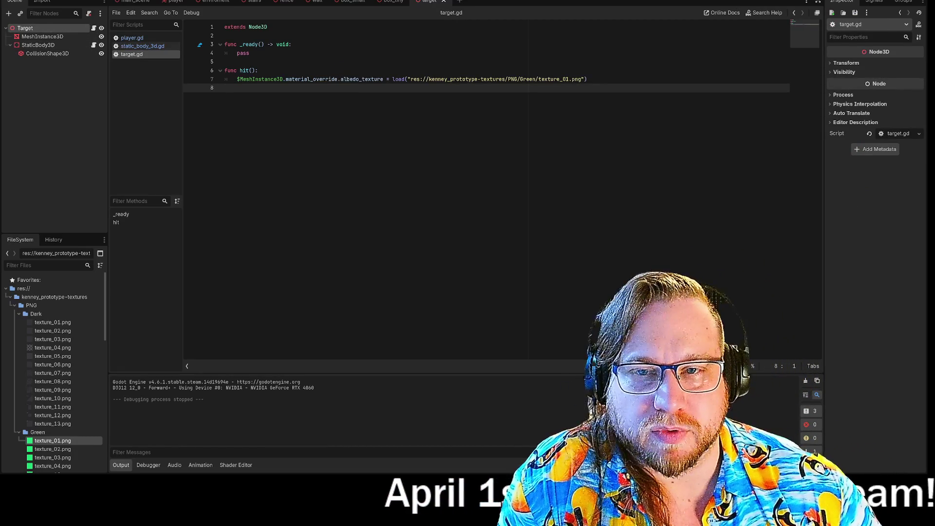